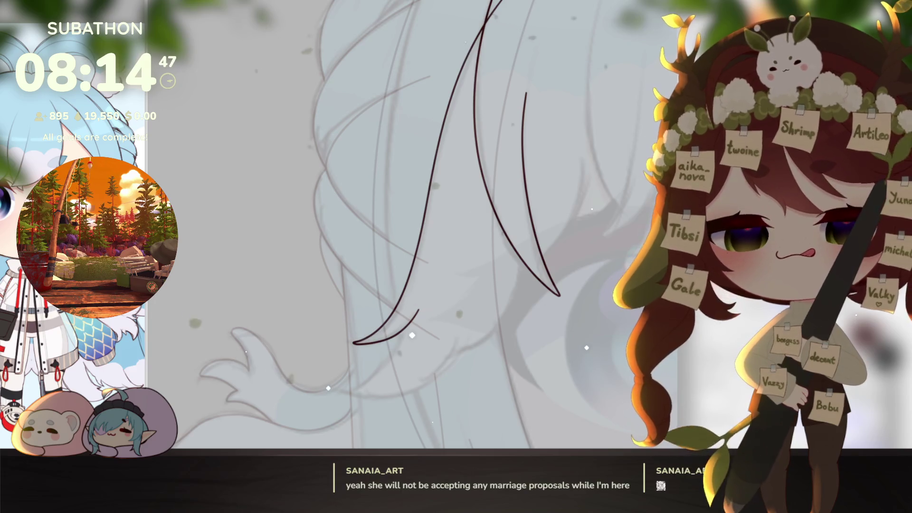
# Step: Tilt the canvas toward the lower strand, then draw and undo a short hook at its tip
pyautogui.moveTo(542, 266)
pyautogui.mouseDown()
pyautogui.moveTo(554, 291)
pyautogui.moveTo(516, 240)
pyautogui.mouseUp()
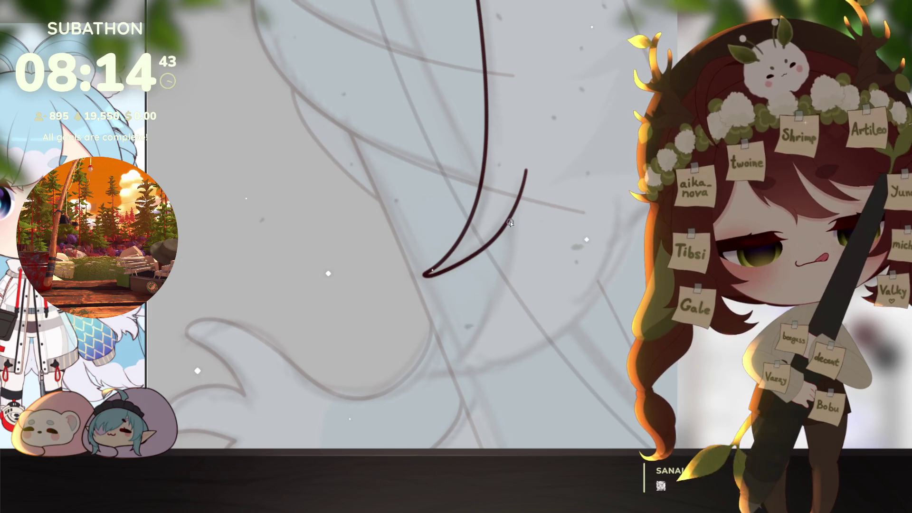
pyautogui.moveTo(435, 377)
pyautogui.mouseDown()
pyautogui.moveTo(483, 367)
pyautogui.moveTo(506, 381)
pyautogui.mouseUp()
pyautogui.moveTo(437, 423)
pyautogui.mouseDown()
pyautogui.moveTo(497, 386)
pyautogui.moveTo(538, 378)
pyautogui.moveTo(446, 365)
pyautogui.mouseUp()
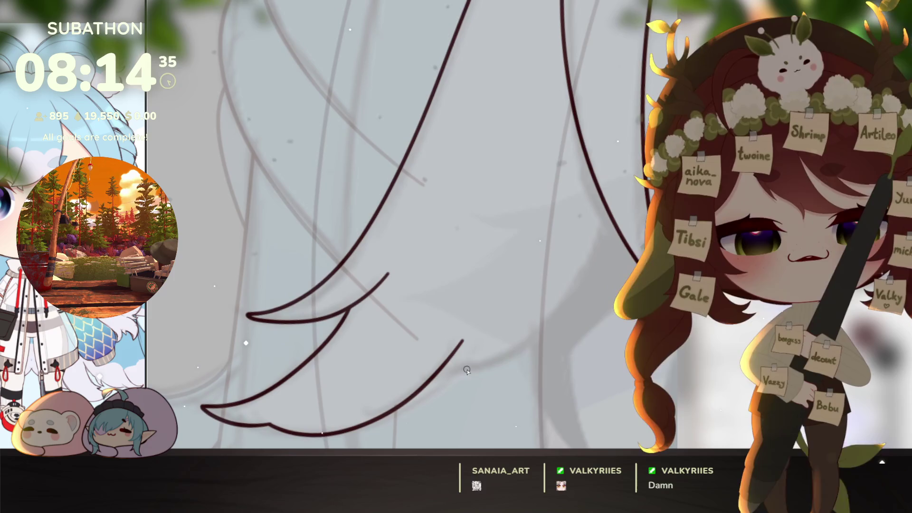
pyautogui.hotkey('ctrl', 'z')
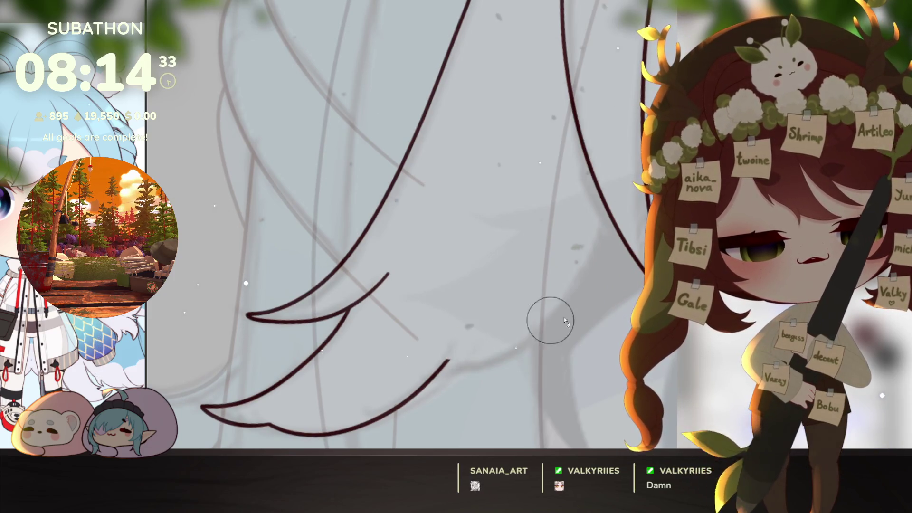
# Step: Straighten the canvas view and zoom out to check the hair lock
pyautogui.moveTo(454, 356)
pyautogui.mouseDown()
pyautogui.moveTo(434, 369)
pyautogui.moveTo(556, 304)
pyautogui.moveTo(594, 216)
pyautogui.mouseUp()
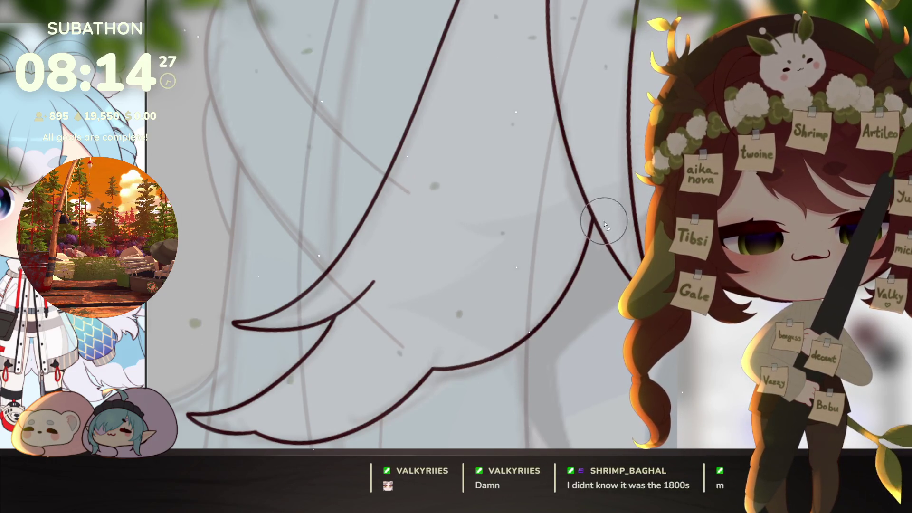
pyautogui.scroll(-5, 599, 328)
pyautogui.moveTo(595, 362); pyautogui.dragTo(515, 359)
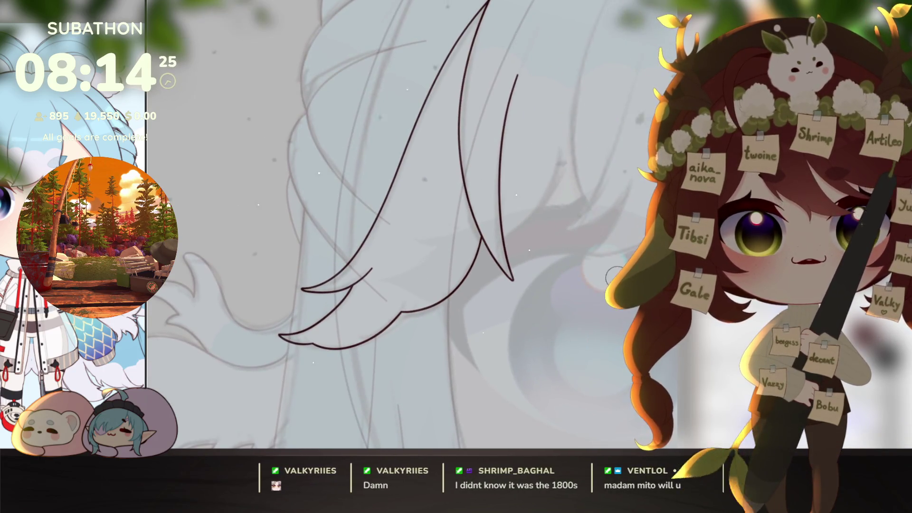
pyautogui.scroll(-2, 554, 341)
pyautogui.scroll(-2, 584, 351)
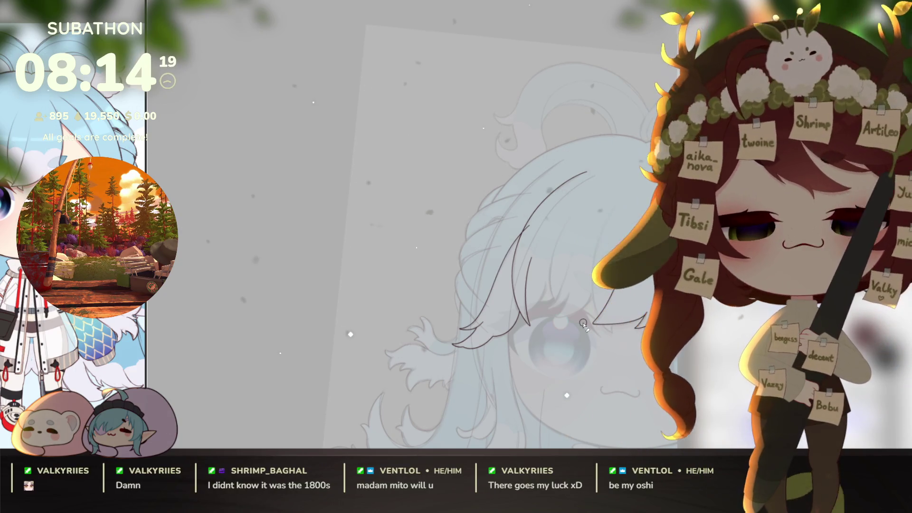
pyautogui.scroll(3, 546, 237)
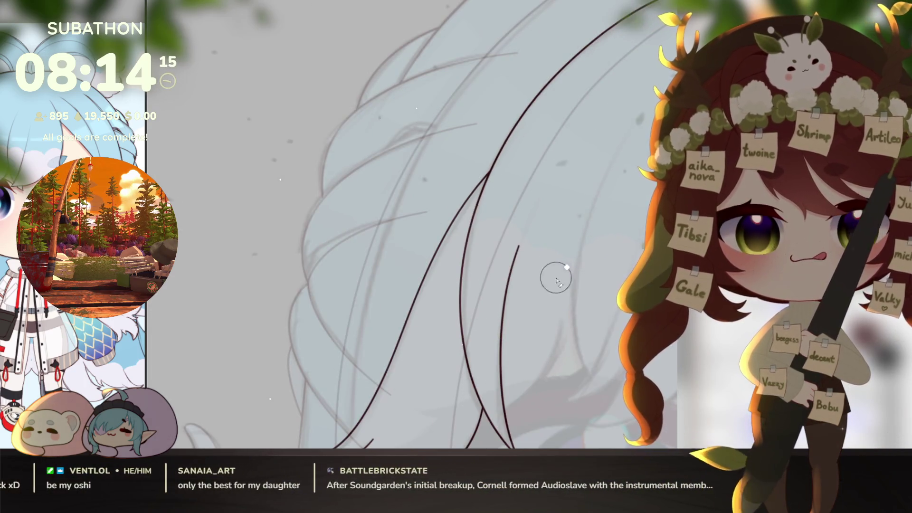
pyautogui.scroll(-2, 517, 301)
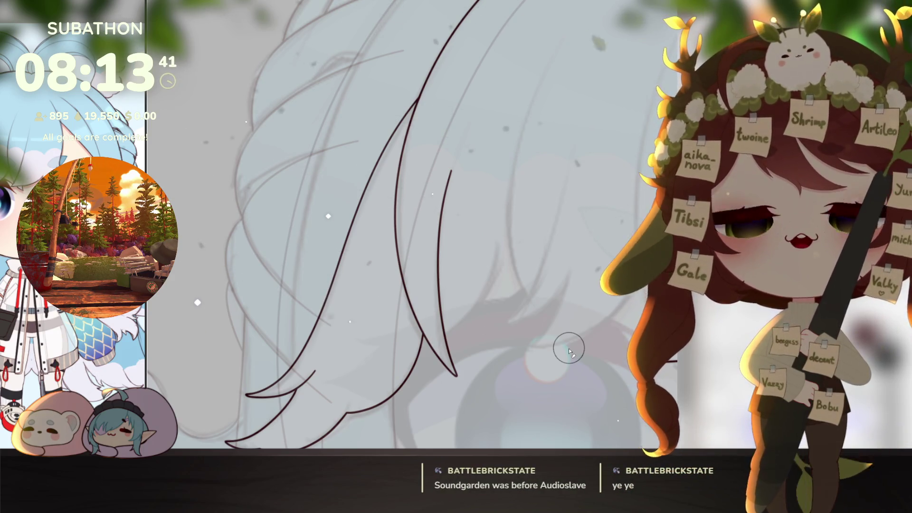
# Step: Undo and redo the latest hair strokes to compare them
pyautogui.hotkey('ctrl', 'z')
pyautogui.hotkey('ctrl', 'z')
pyautogui.hotkey('ctrl', 'z')
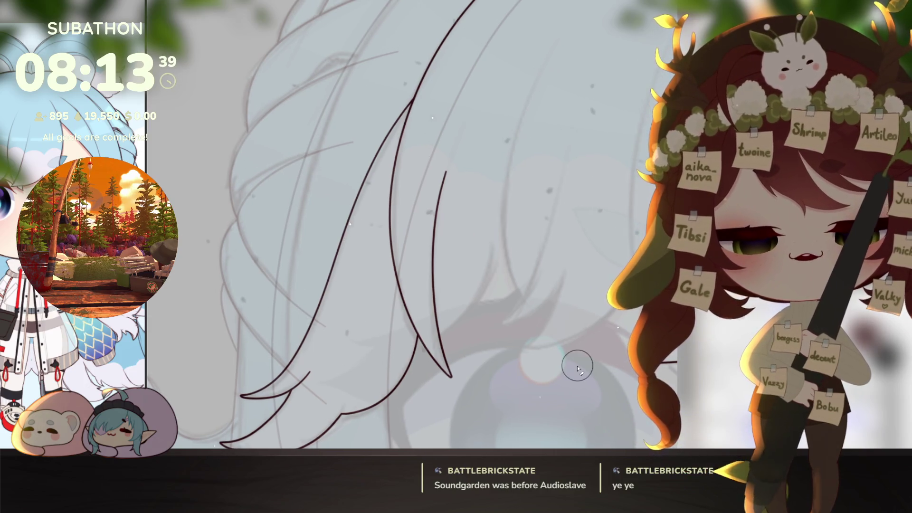
pyautogui.hotkey('ctrl', 'y')
pyautogui.hotkey('ctrl', 'y')
pyautogui.hotkey('ctrl', 'y')
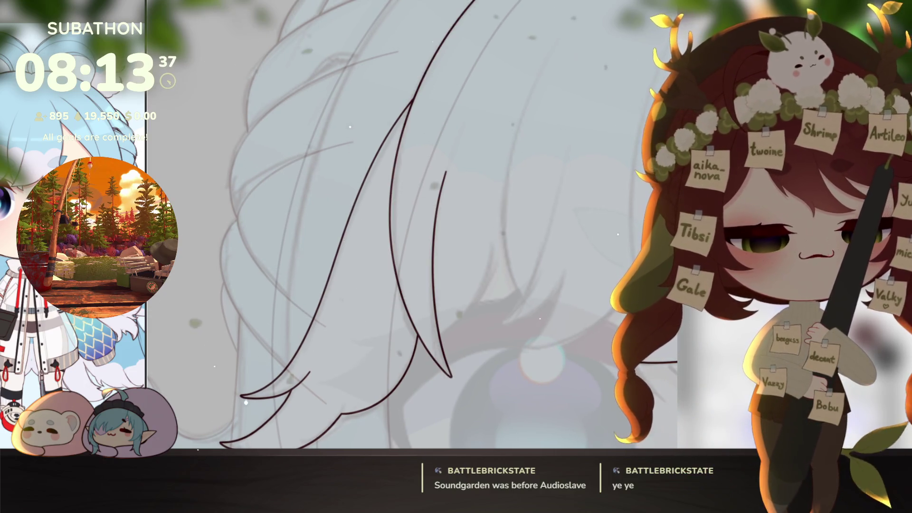
pyautogui.hotkey('ctrl', 'z')
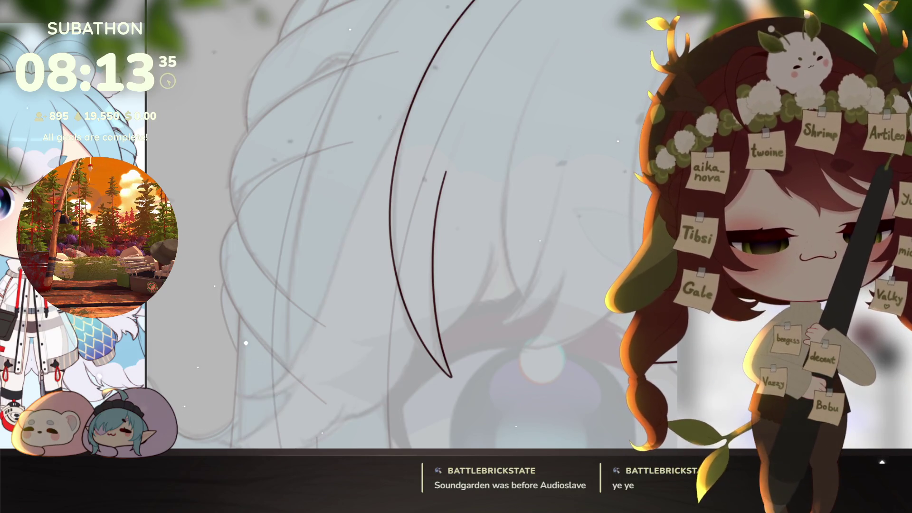
pyautogui.hotkey('ctrl', 'y')
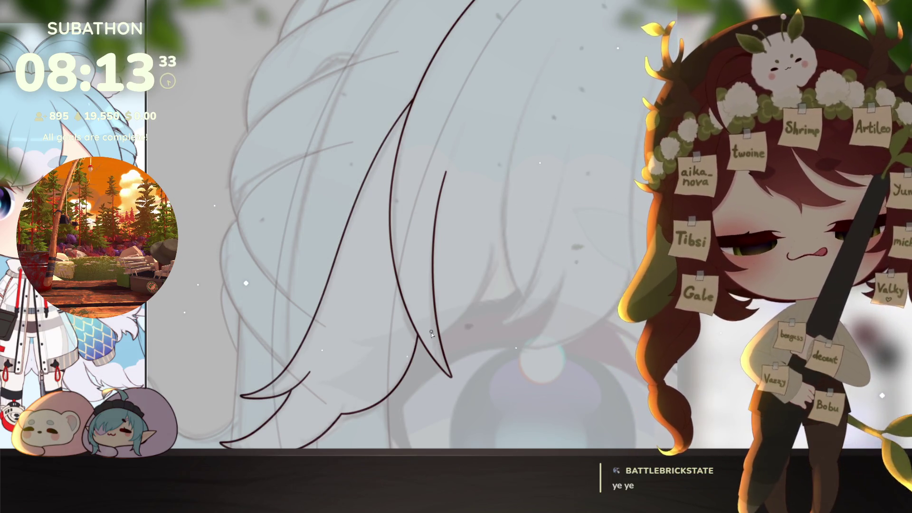
# Step: Redraw the long curved middle strand and add one curving down-left from the hairline
pyautogui.scroll(2, 431, 333)
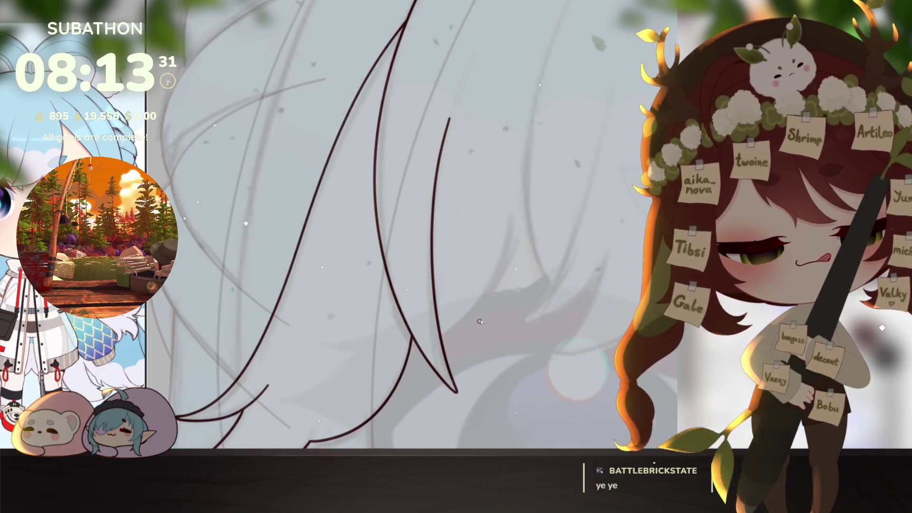
pyautogui.scroll(1, 473, 340)
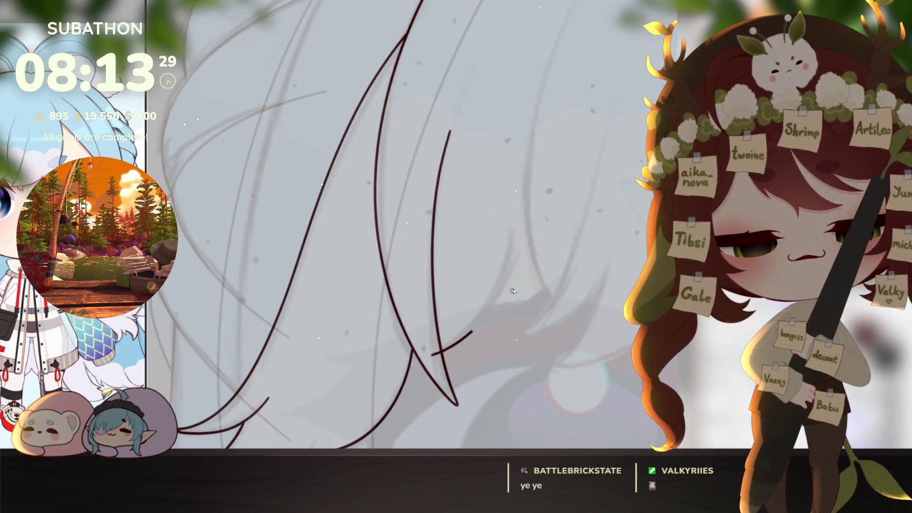
pyautogui.scroll(-2, 513, 291)
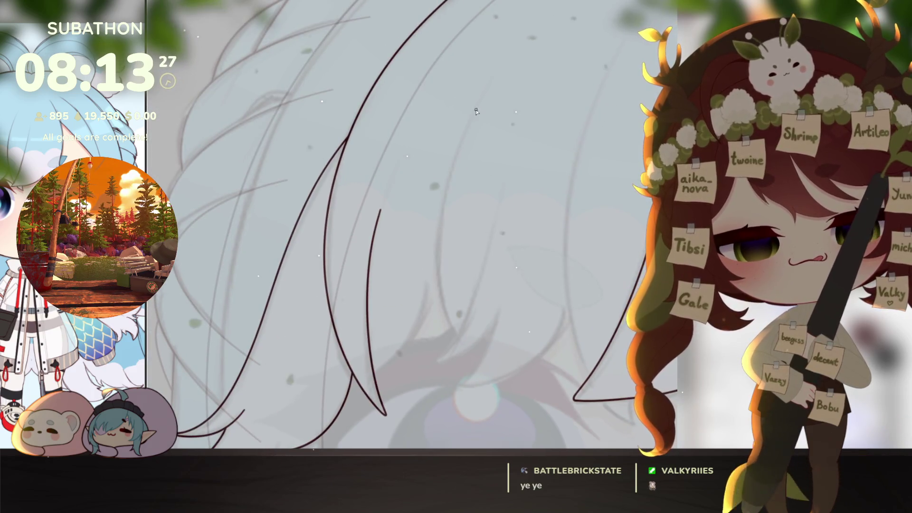
pyautogui.moveTo(486, 83)
pyautogui.mouseDown()
pyautogui.moveTo(437, 225)
pyautogui.moveTo(470, 346)
pyautogui.mouseUp()
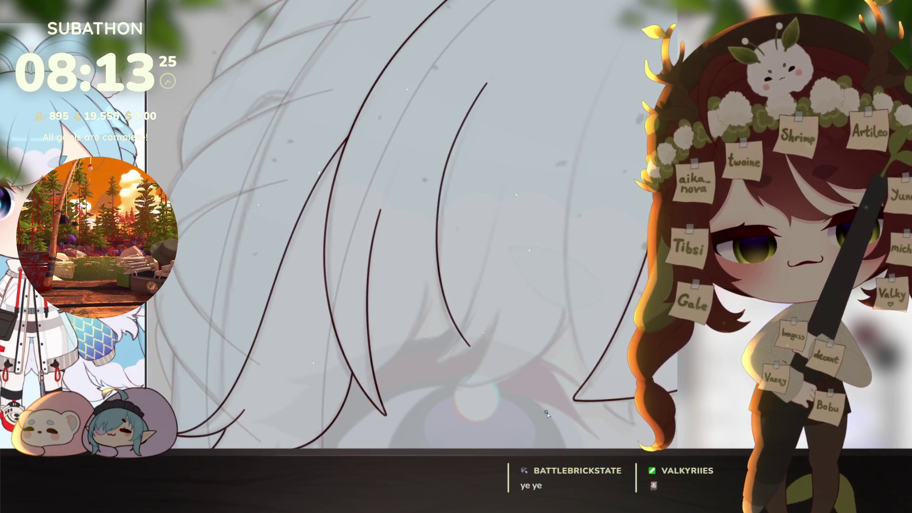
pyautogui.hotkey('ctrl', 'z')
pyautogui.moveTo(444, 313); pyautogui.dragTo(484, 81)
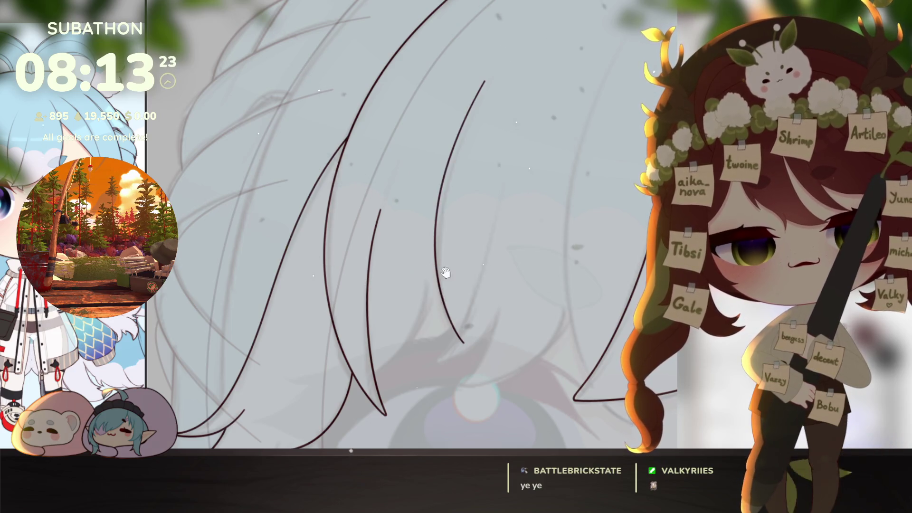
pyautogui.scroll(2, 444, 271)
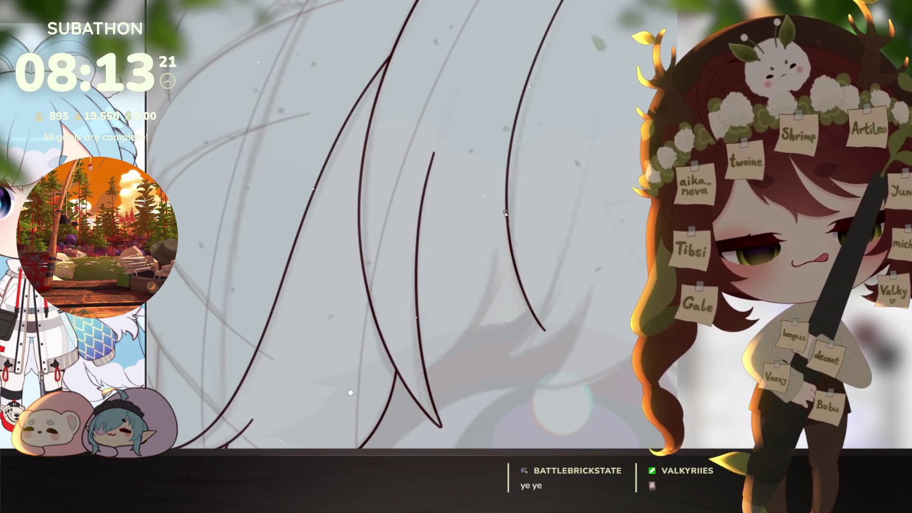
pyautogui.moveTo(507, 217)
pyautogui.mouseDown()
pyautogui.moveTo(504, 256)
pyautogui.moveTo(477, 317)
pyautogui.moveTo(421, 375)
pyautogui.mouseUp()
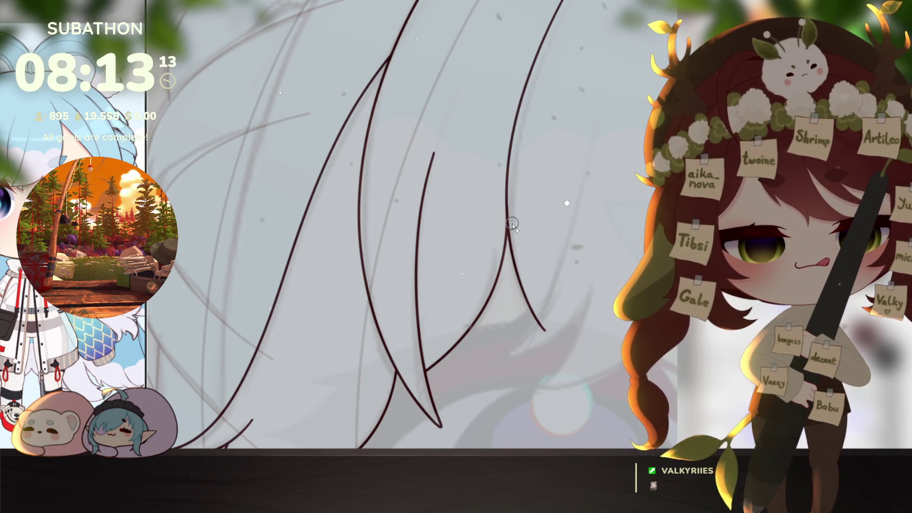
# Step: Ink a long curved strand from the right bangs down to the hair's edge
pyautogui.click(567, 335)
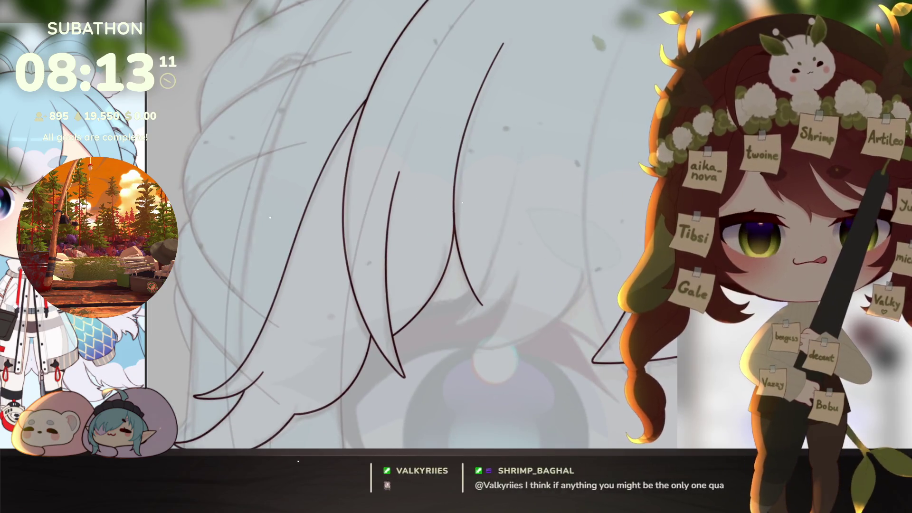
pyautogui.scroll(-5, 589, 356)
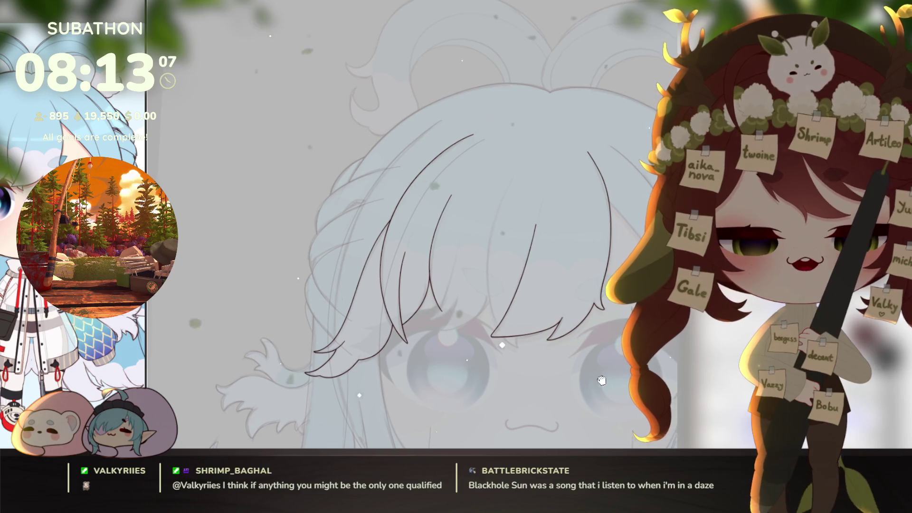
pyautogui.scroll(5, 589, 363)
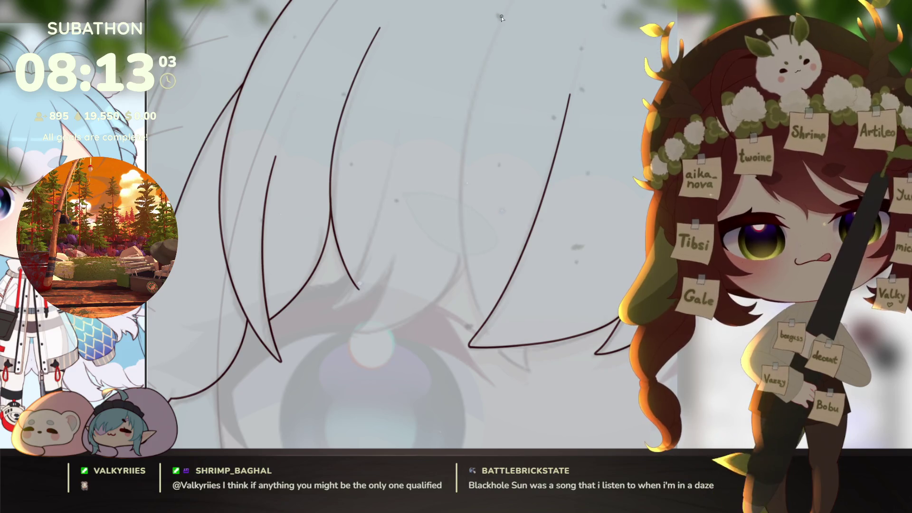
pyautogui.moveTo(501, 16)
pyautogui.mouseDown()
pyautogui.moveTo(484, 41)
pyautogui.moveTo(496, 75)
pyautogui.moveTo(592, 156)
pyautogui.moveTo(572, 185)
pyautogui.mouseUp()
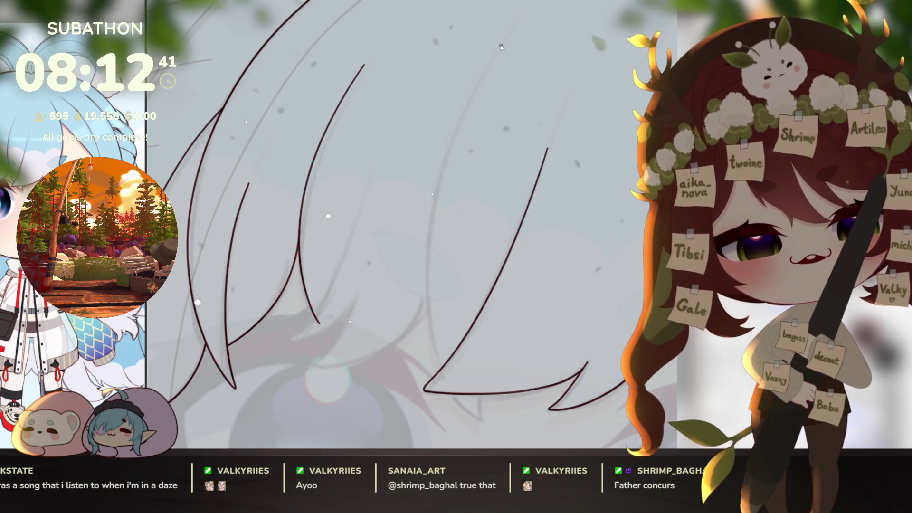
pyautogui.moveTo(501, 45); pyautogui.dragTo(424, 246)
pyautogui.moveTo(422, 311); pyautogui.dragTo(447, 380)
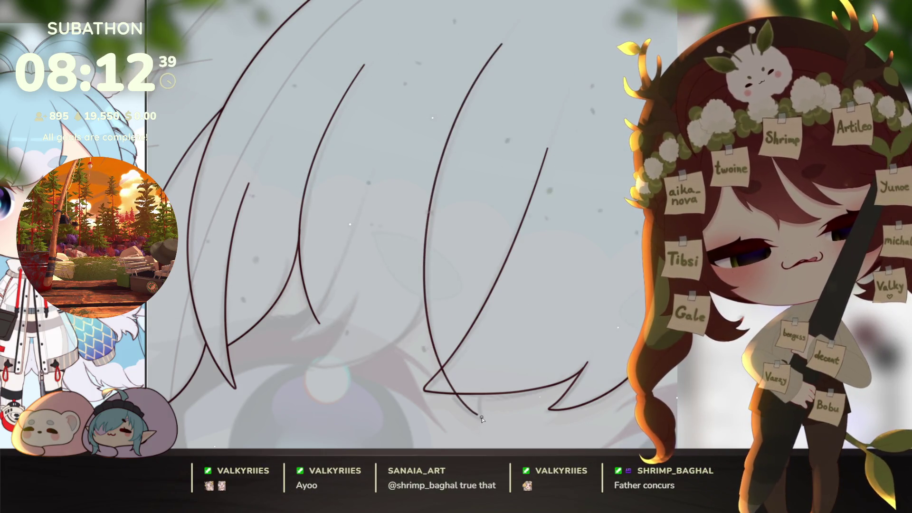
pyautogui.press('-')
pyautogui.press('-')
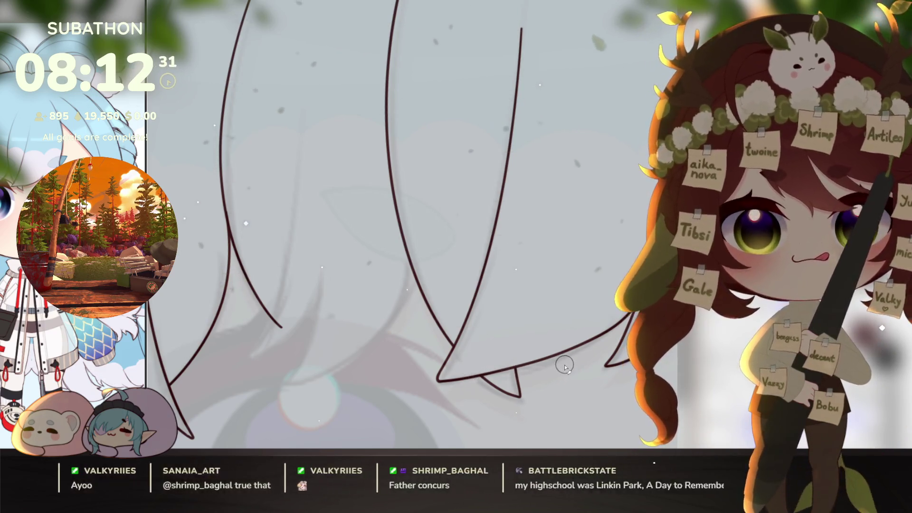
pyautogui.press('^')
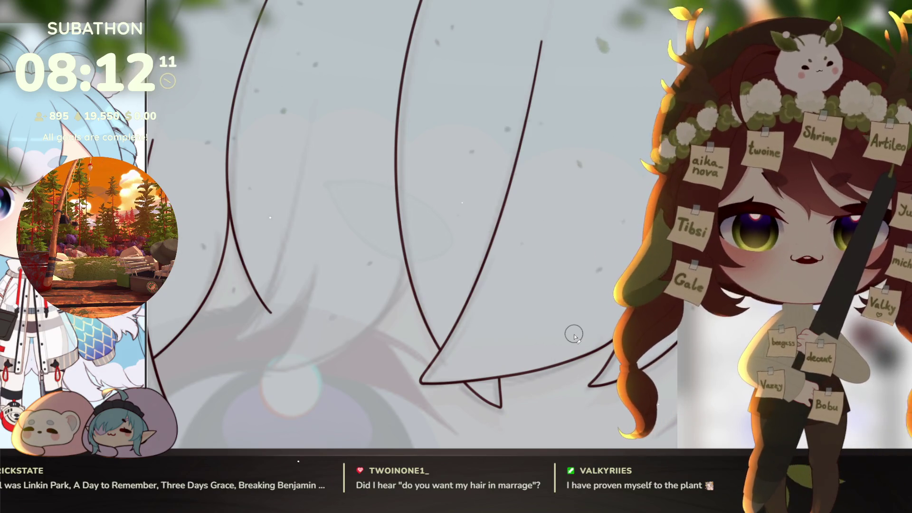
pyautogui.scroll(-2, 573, 334)
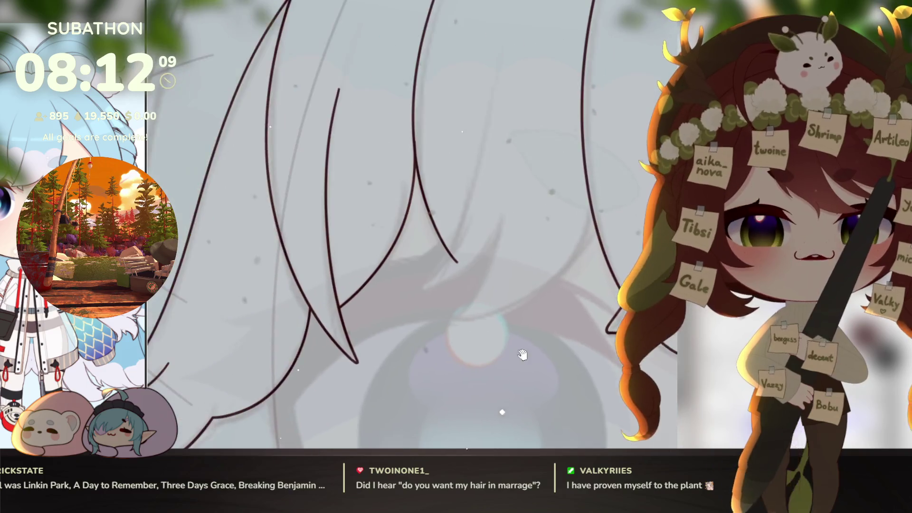
pyautogui.scroll(3, 526, 356)
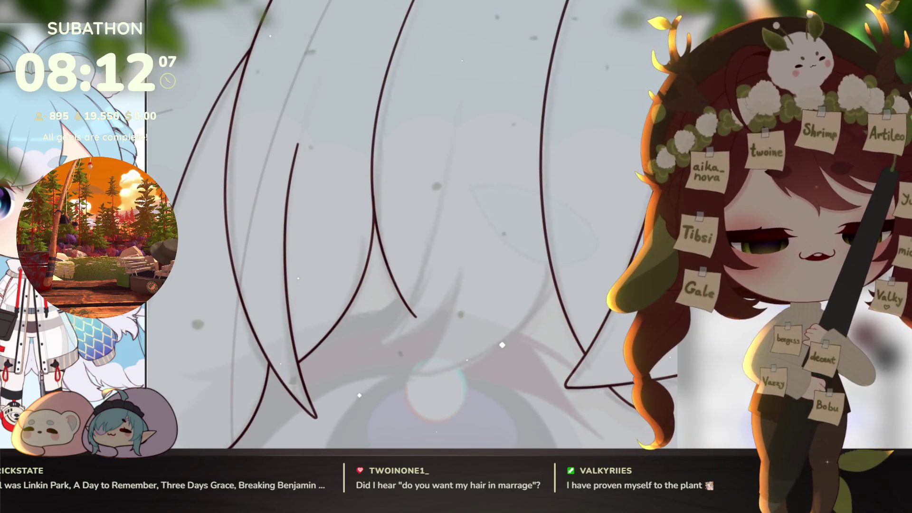
pyautogui.scroll(-2, 617, 400)
pyautogui.moveTo(617, 401); pyautogui.dragTo(452, 348)
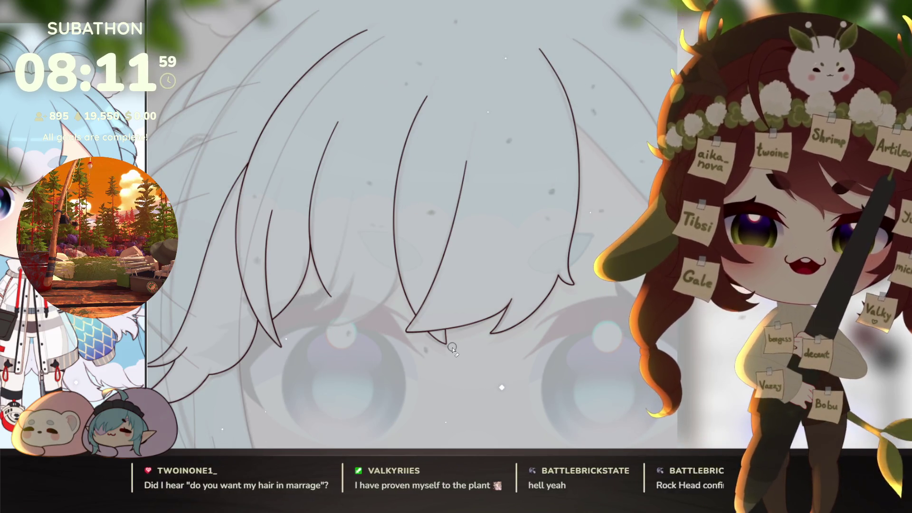
pyautogui.scroll(-1, 452, 348)
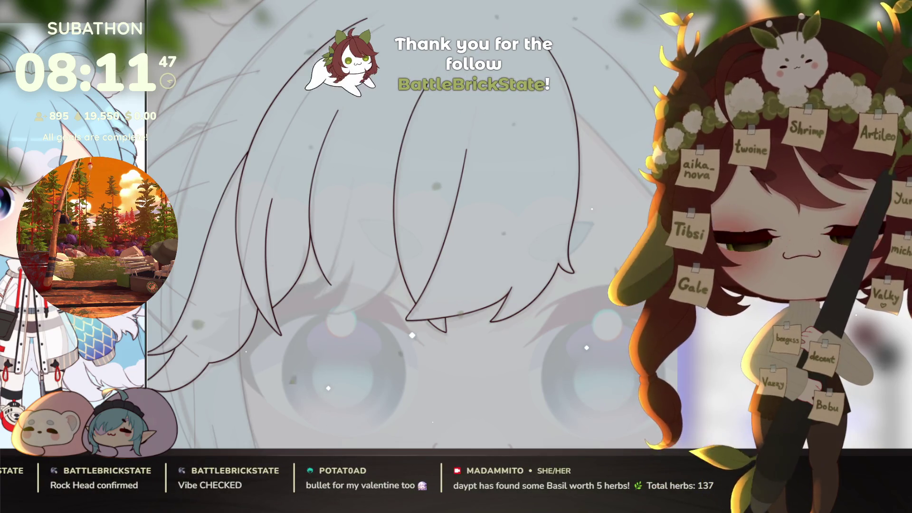
pyautogui.moveTo(567, 370); pyautogui.dragTo(492, 370)
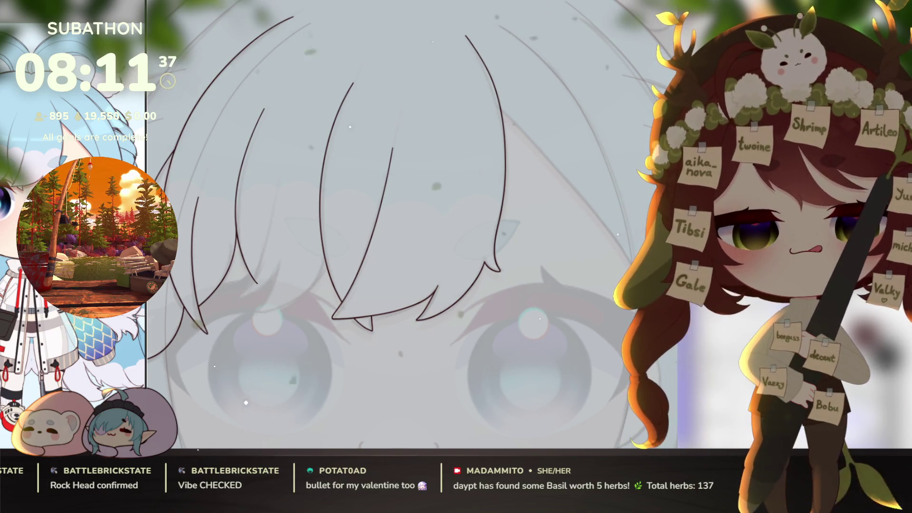
# Step: Draw one long diagonal stroke from the bangs down to the right, then zoom out
pyautogui.scroll(5, 558, 256)
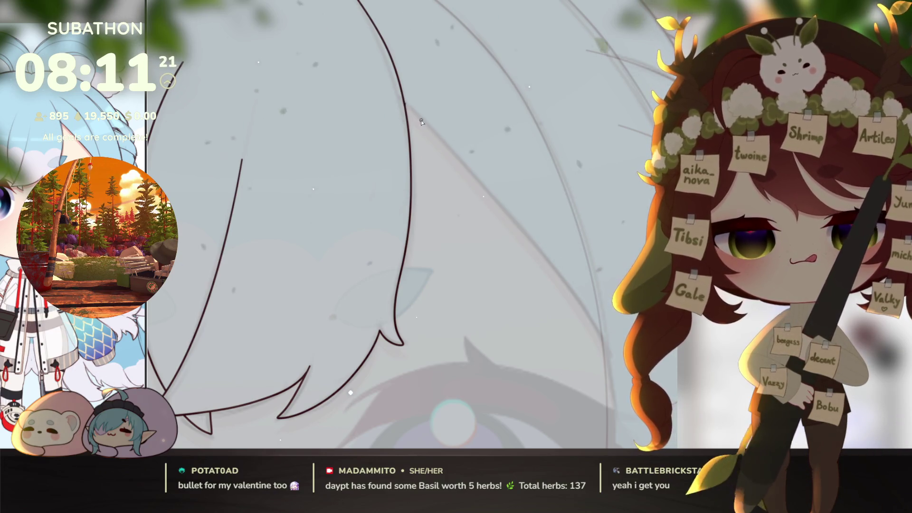
pyautogui.moveTo(421, 122)
pyautogui.mouseDown()
pyautogui.moveTo(570, 288)
pyautogui.moveTo(618, 375)
pyautogui.mouseUp()
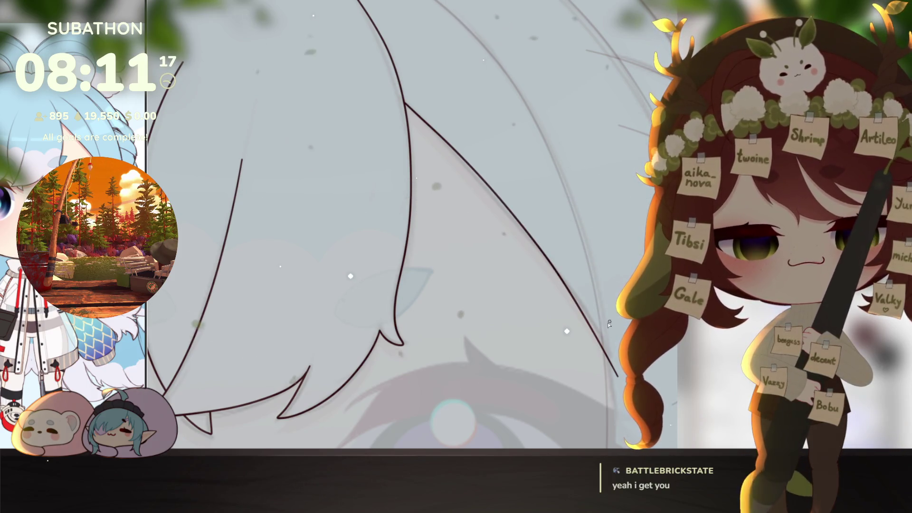
pyautogui.scroll(-3, 608, 323)
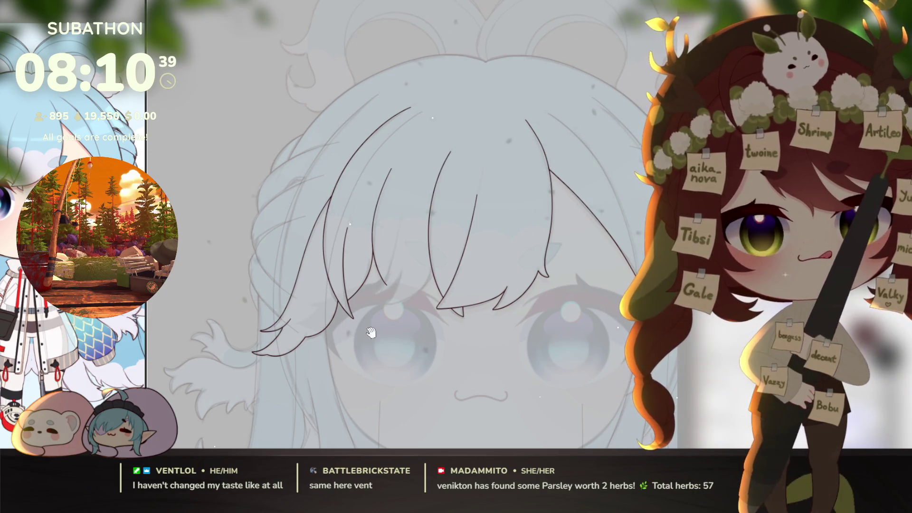
# Step: Zoom in above the eye, then draw and undo a long hooked middle strand
pyautogui.moveTo(370, 332); pyautogui.dragTo(528, 417)
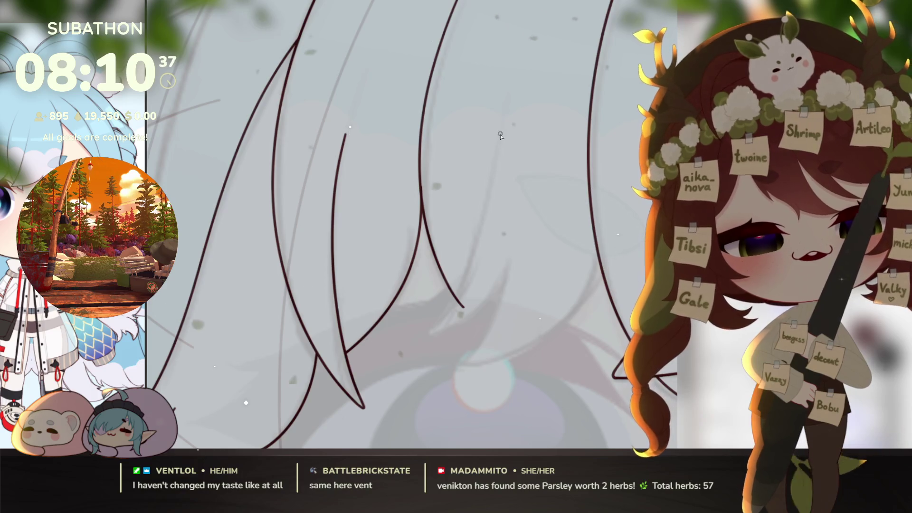
pyautogui.moveTo(500, 123)
pyautogui.mouseDown()
pyautogui.moveTo(492, 204)
pyautogui.moveTo(434, 332)
pyautogui.mouseUp()
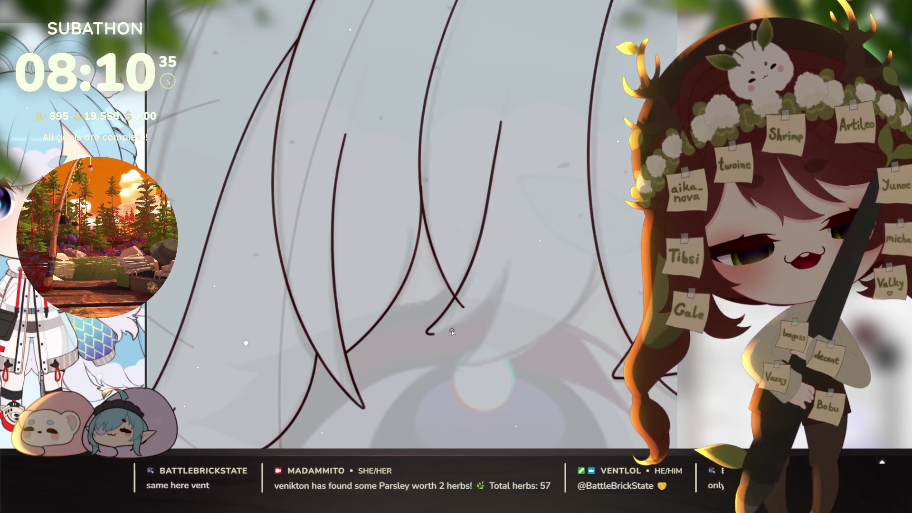
pyautogui.hotkey('ctrl', 'z')
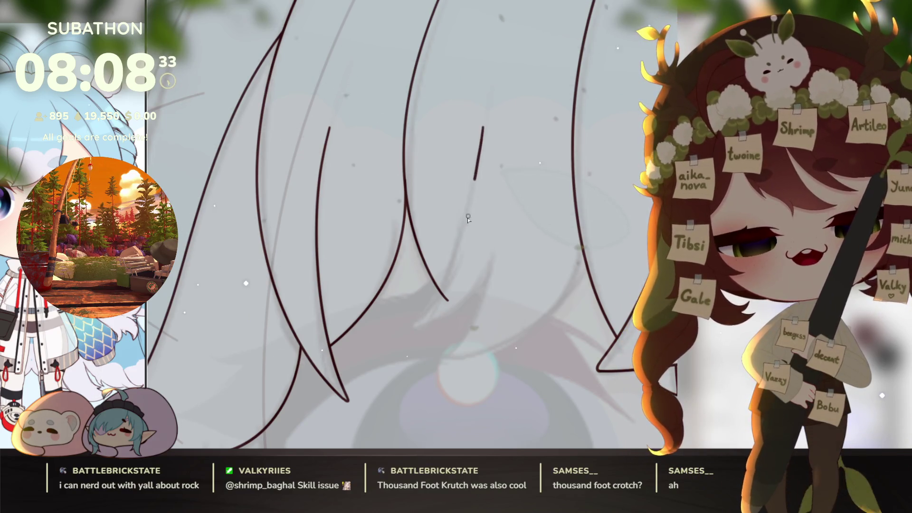
# Step: Extend the short middle strand downward into a pointed, hooked tip
pyautogui.moveTo(468, 218)
pyautogui.mouseDown()
pyautogui.moveTo(429, 310)
pyautogui.moveTo(462, 308)
pyautogui.moveTo(497, 245)
pyautogui.moveTo(451, 349)
pyautogui.moveTo(515, 341)
pyautogui.moveTo(570, 278)
pyautogui.moveTo(582, 245)
pyautogui.mouseUp()
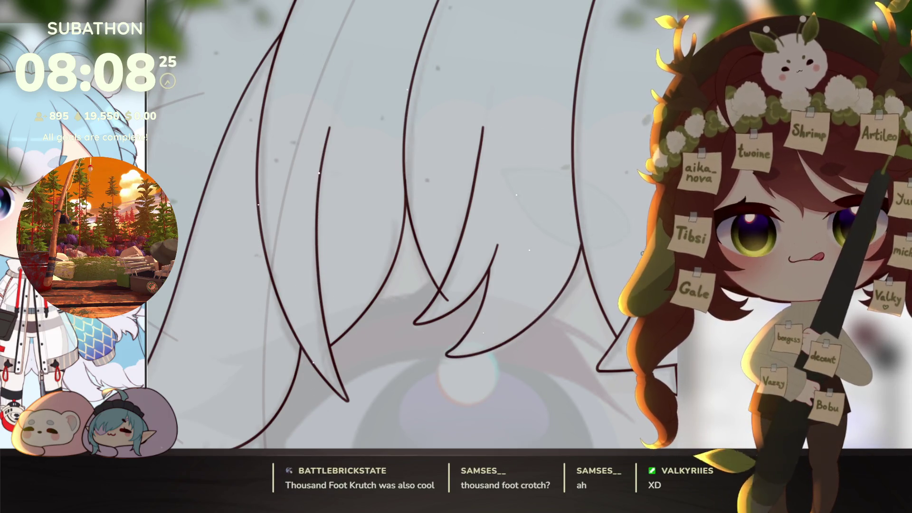